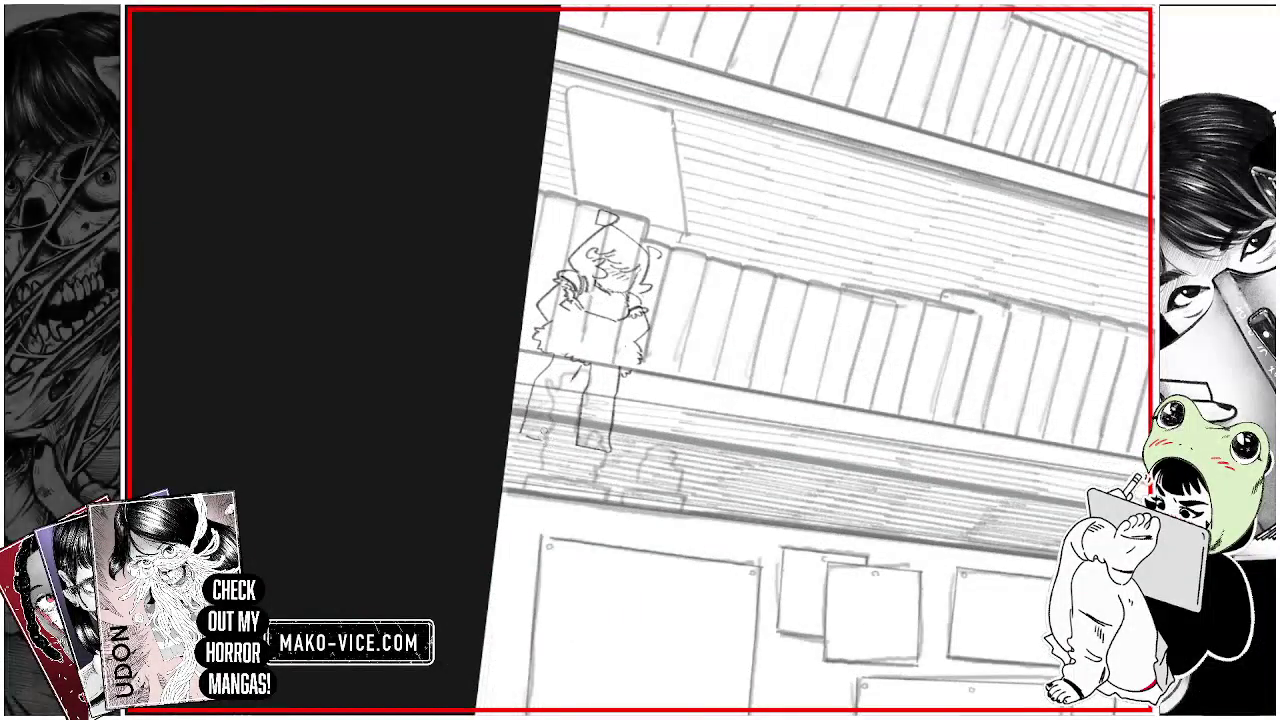
Step: Sketch extra pencil strokes on the figurine's legs, left side and upper body
drag(556, 366, 576, 390)
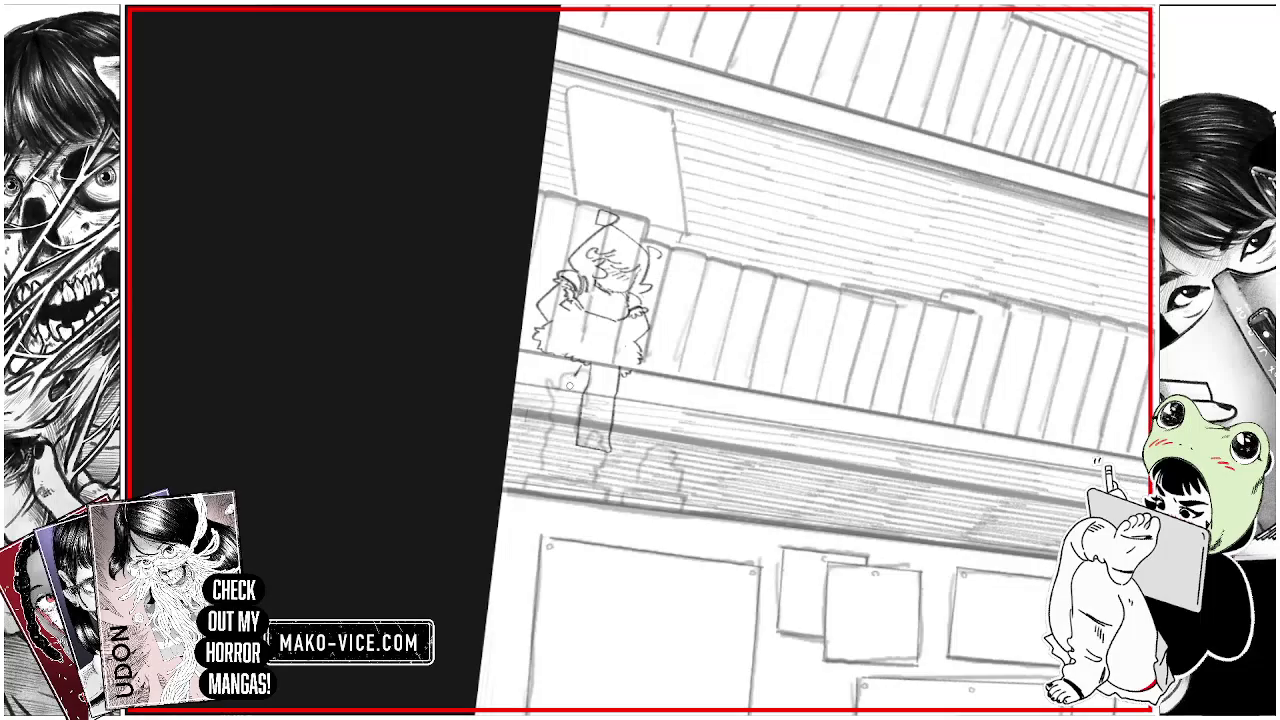
drag(642, 322, 650, 334)
drag(614, 292, 622, 299)
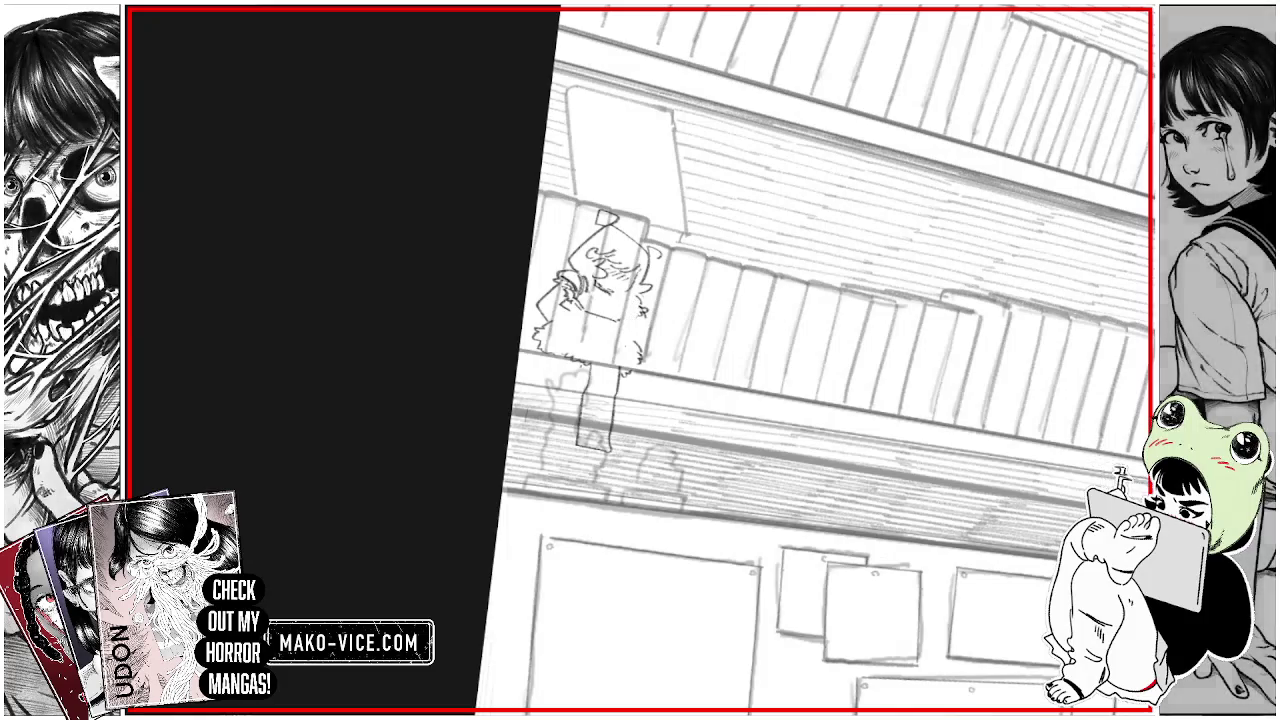
mouse_move(623, 287)
mouse_down()
mouse_move(611, 306)
mouse_move(628, 334)
mouse_move(642, 322)
mouse_move(630, 334)
mouse_move(622, 278)
mouse_move(620, 324)
mouse_move(632, 328)
mouse_up()
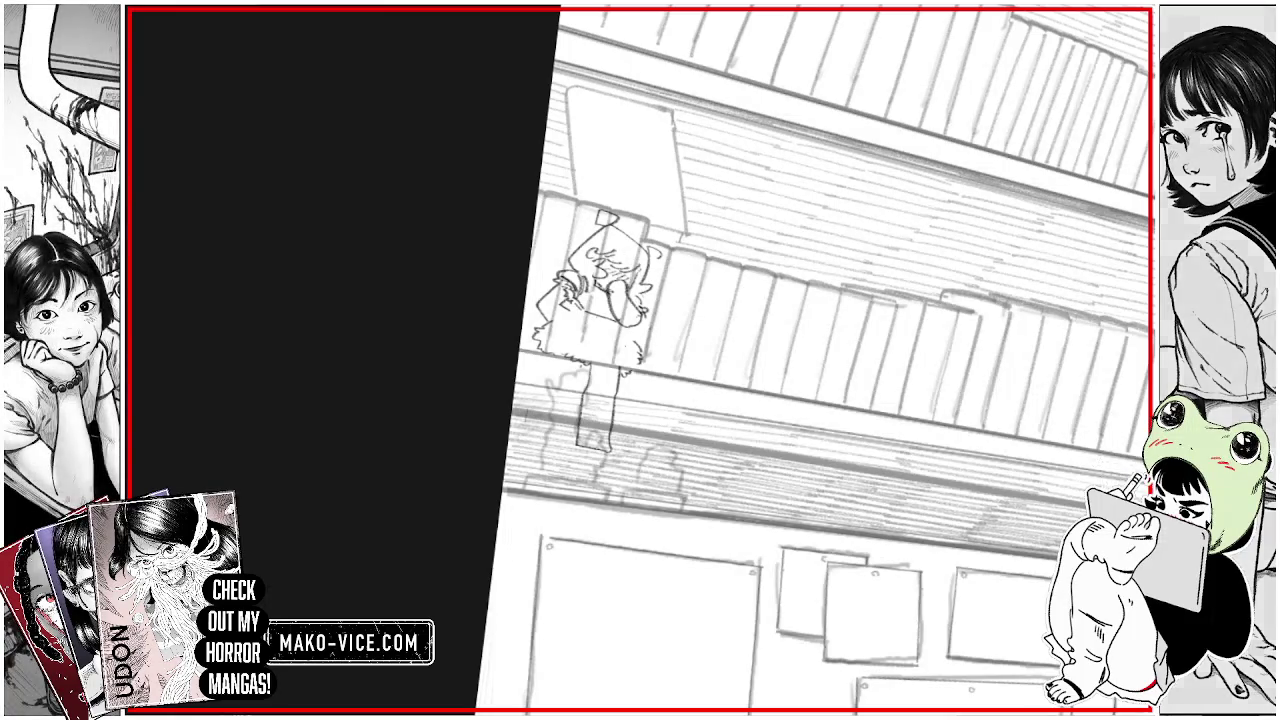
mouse_move(590, 274)
mouse_down()
mouse_move(578, 294)
mouse_move(548, 282)
mouse_move(536, 308)
mouse_move(552, 318)
mouse_move(578, 294)
mouse_move(594, 314)
mouse_move(596, 280)
mouse_move(606, 290)
mouse_move(590, 288)
mouse_move(604, 276)
mouse_up()
mouse_move(598, 280)
mouse_down()
mouse_move(608, 288)
mouse_move(554, 306)
mouse_move(606, 300)
mouse_move(590, 286)
mouse_move(606, 286)
mouse_move(598, 304)
mouse_move(602, 280)
mouse_move(598, 306)
mouse_up()
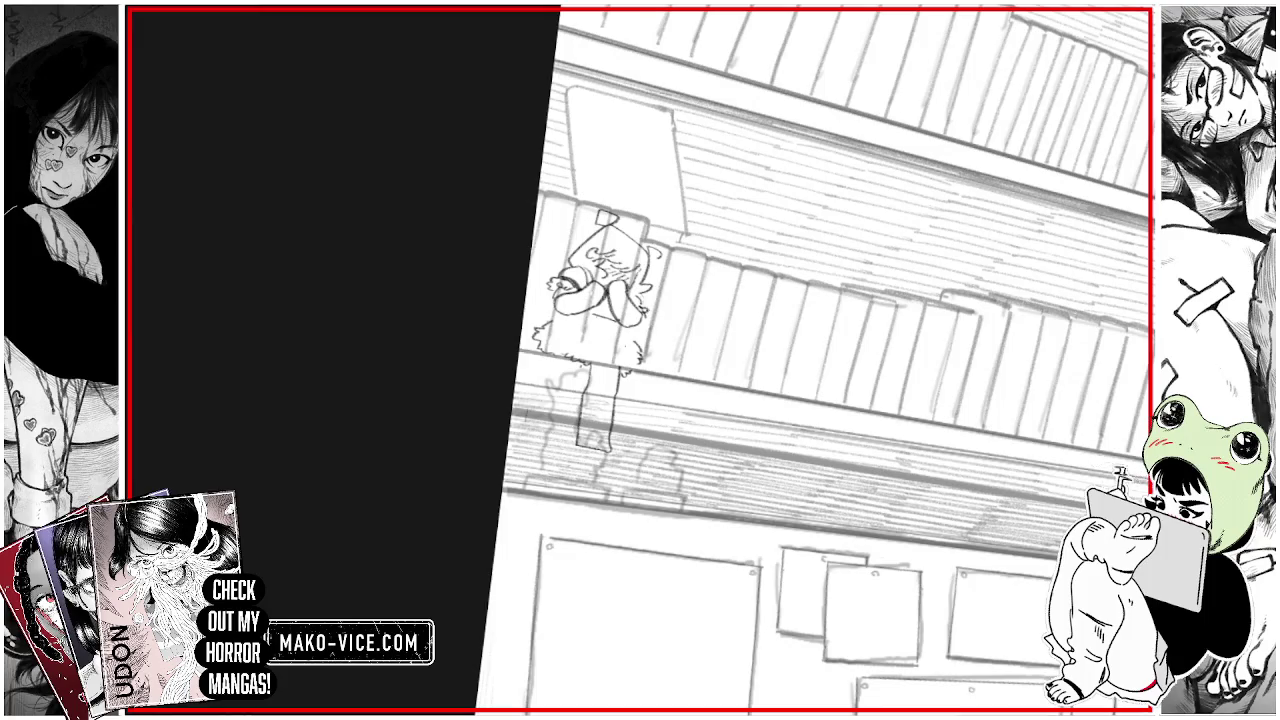
key(minus)
key(minus)
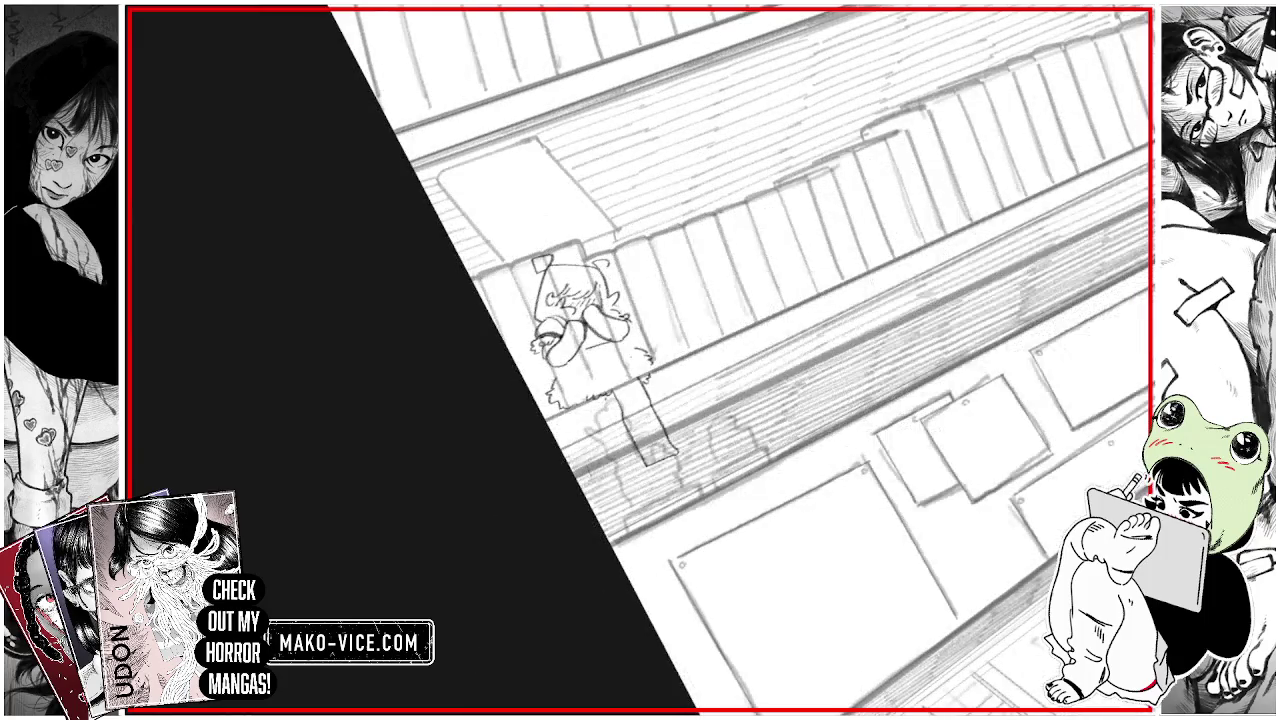
Step: Erase the stray vertical line beside the figurine and sketch a small base under its feet
mouse_move(661, 466)
mouse_down()
mouse_move(641, 386)
mouse_move(590, 418)
mouse_move(618, 458)
mouse_move(666, 479)
mouse_move(620, 420)
mouse_move(640, 420)
mouse_move(664, 474)
mouse_move(645, 382)
mouse_move(610, 409)
mouse_move(634, 394)
mouse_move(626, 384)
mouse_up()
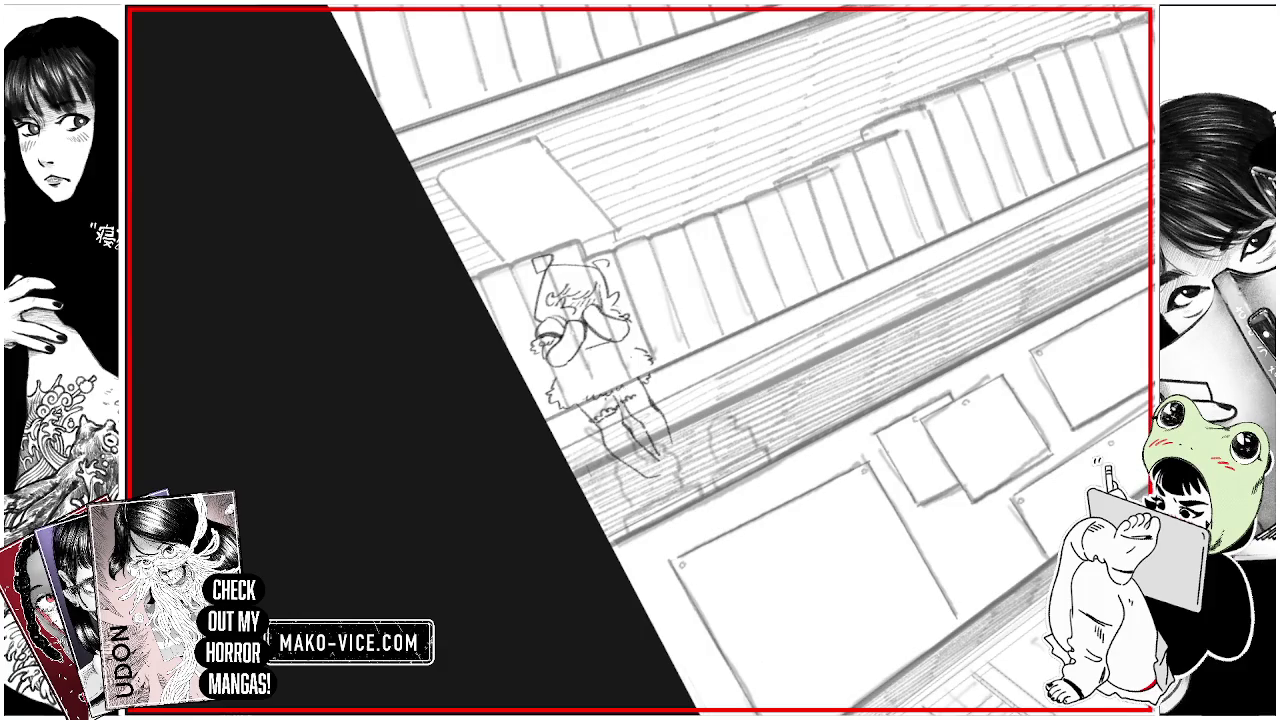
drag(657, 463, 665, 453)
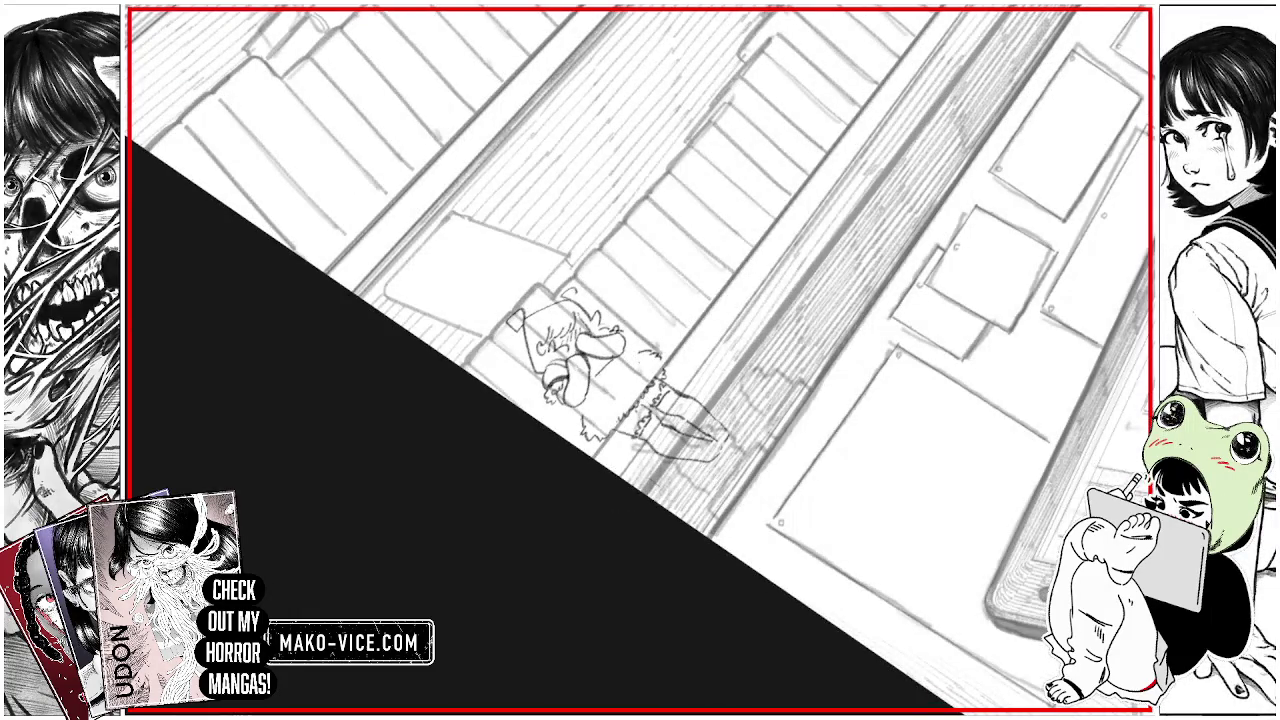
drag(694, 484, 744, 422)
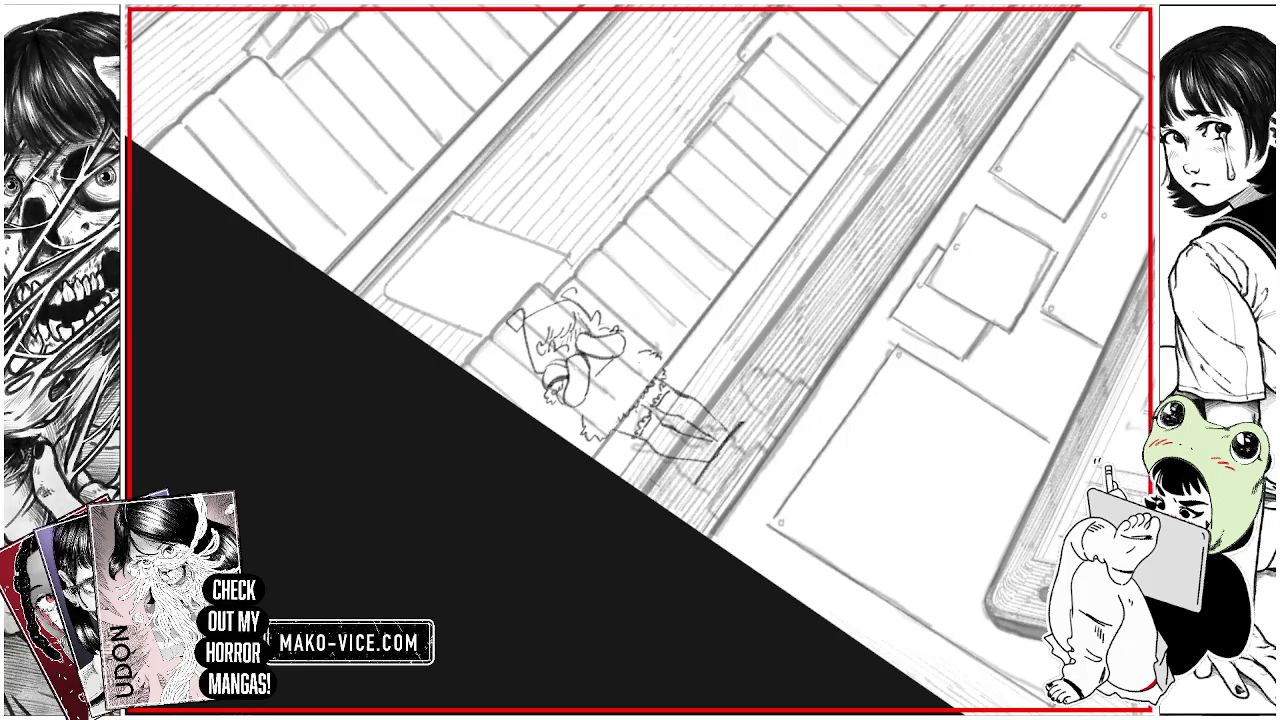
mouse_move(694, 486)
mouse_down()
mouse_move(718, 504)
mouse_move(756, 456)
mouse_up()
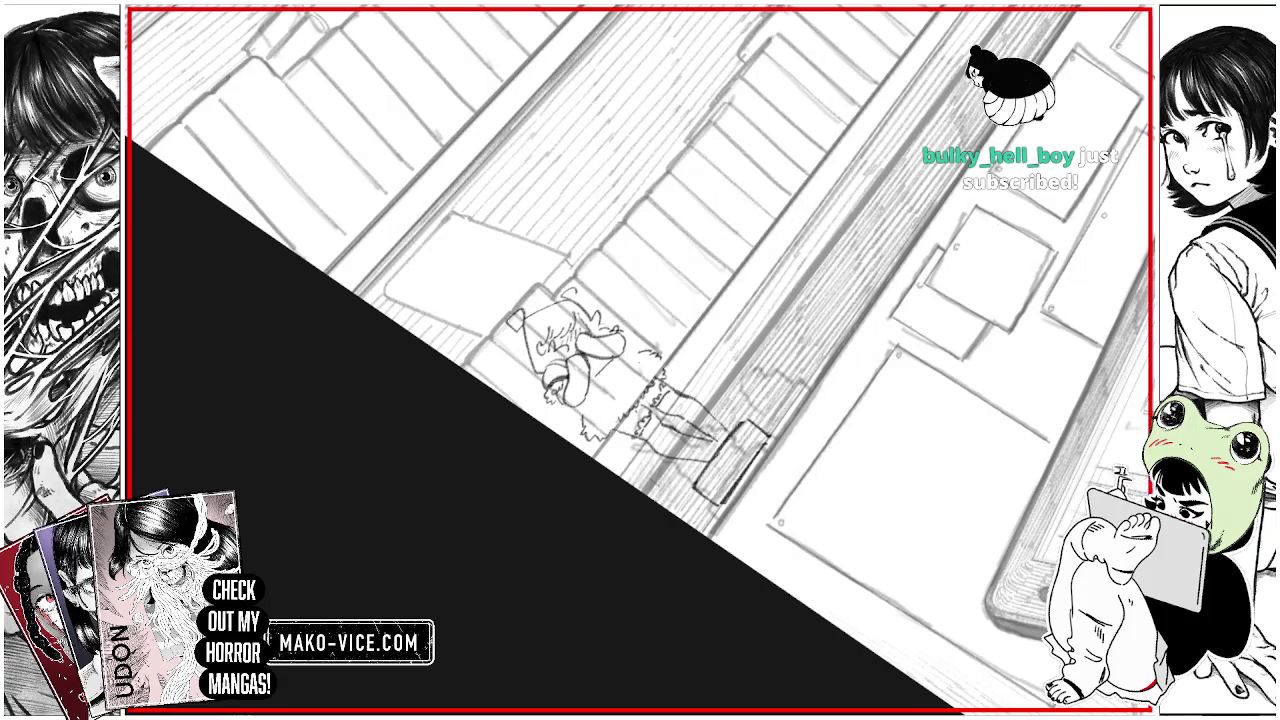
key(ctrl+0)
key(ctrl+plus)
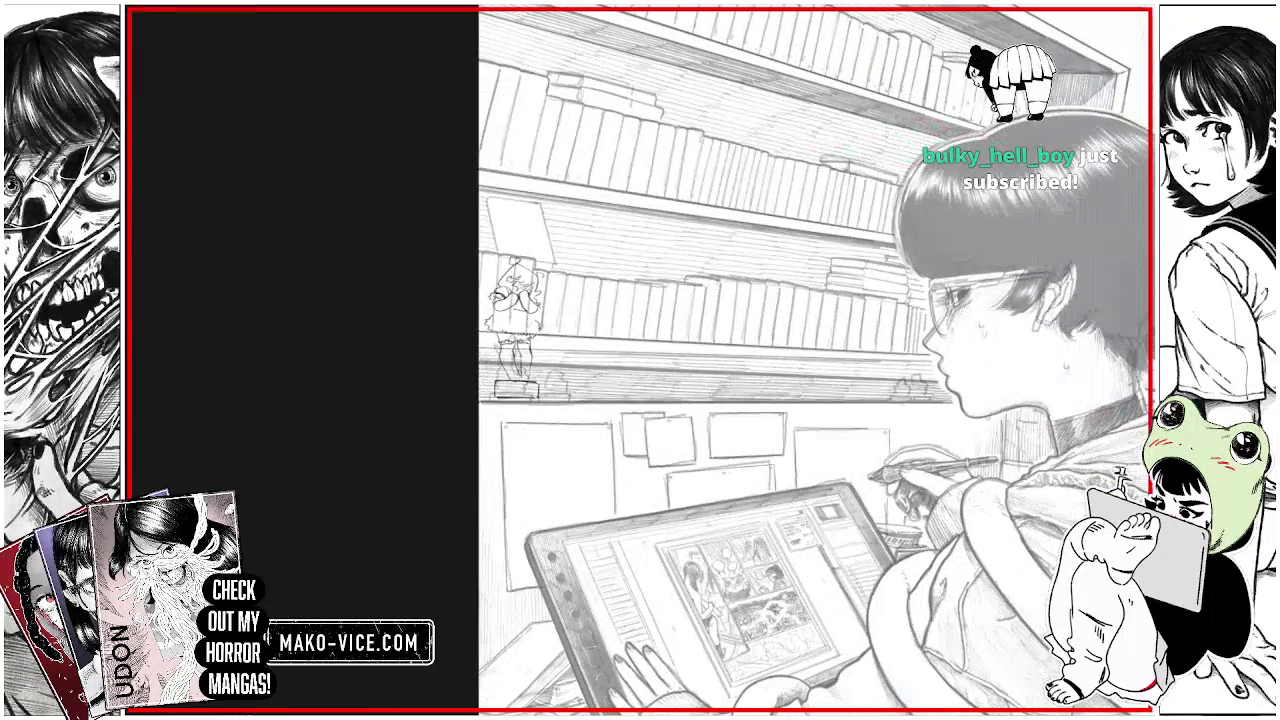
Step: Erase the rough head strokes and bracket mark above the figurine, plus stray marks near its feet
key(ctrl+plus)
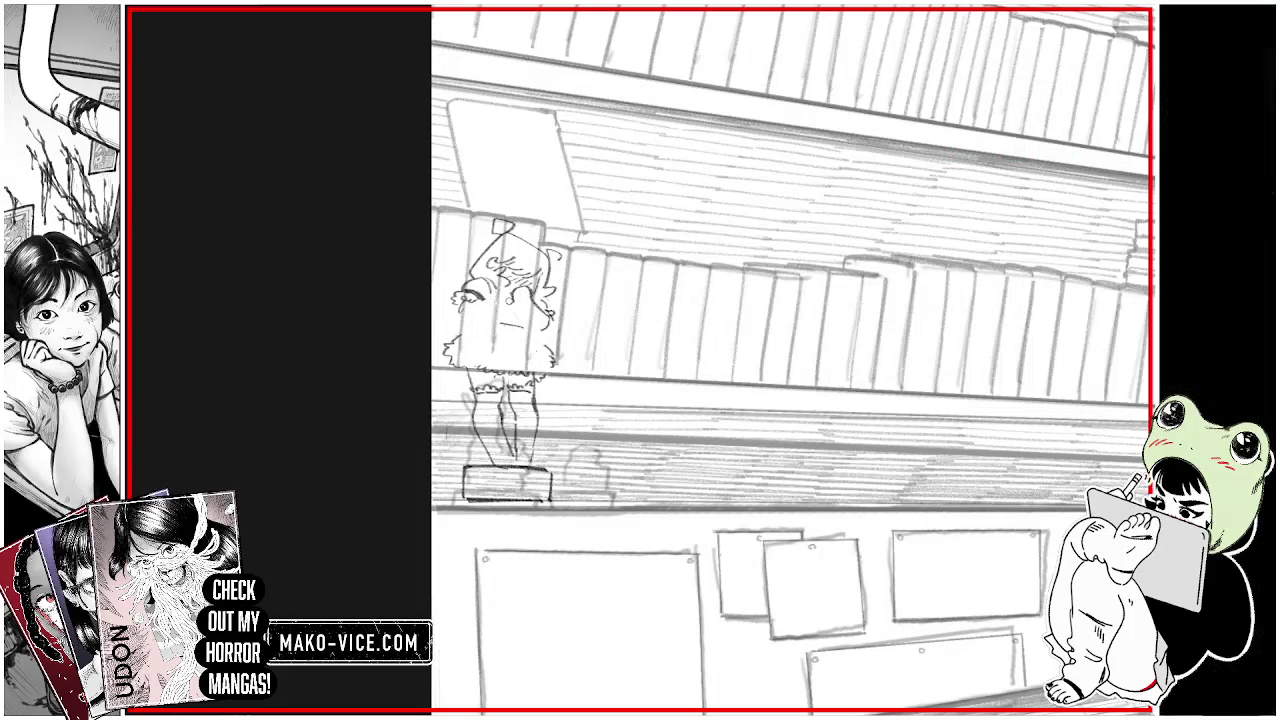
mouse_move(472, 272)
mouse_down()
mouse_move(500, 238)
mouse_move(540, 244)
mouse_move(500, 272)
mouse_move(530, 296)
mouse_move(544, 270)
mouse_move(540, 304)
mouse_up()
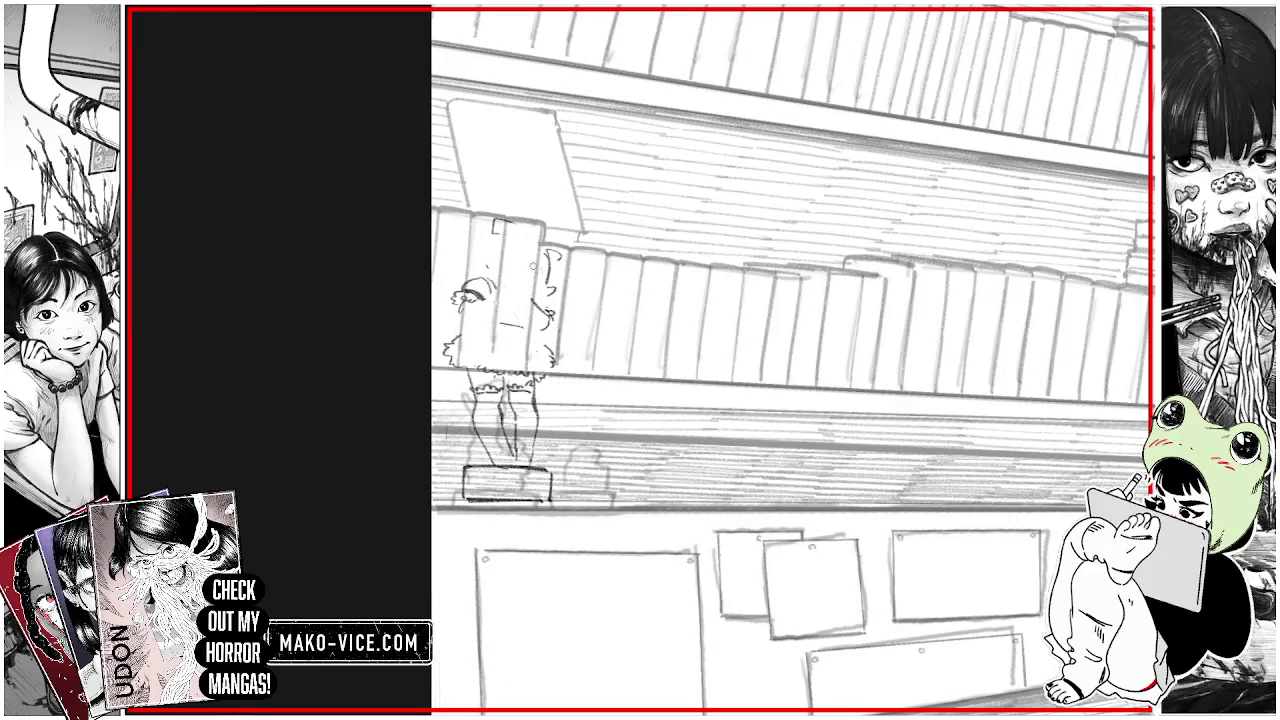
drag(498, 228, 548, 288)
mouse_move(550, 240)
mouse_down()
mouse_move(560, 322)
mouse_move(536, 348)
mouse_up()
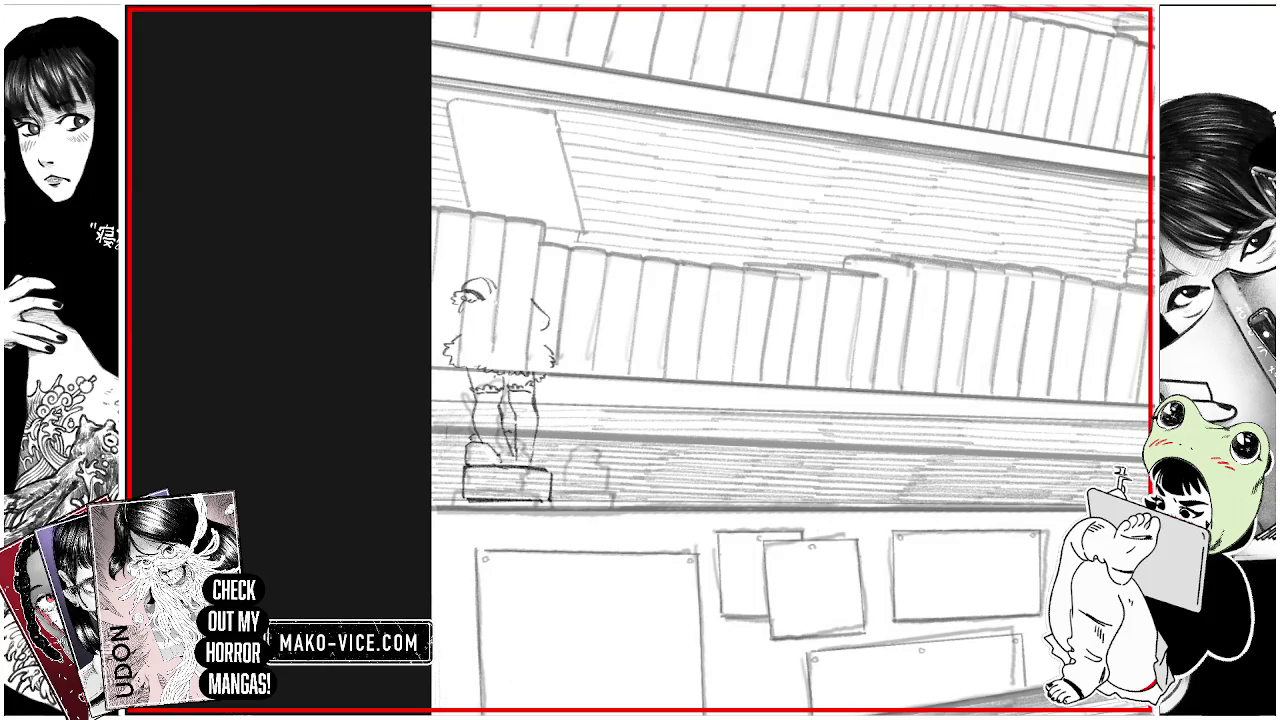
mouse_move(511, 447)
mouse_down()
mouse_move(518, 460)
mouse_move(492, 449)
mouse_move(517, 463)
mouse_up()
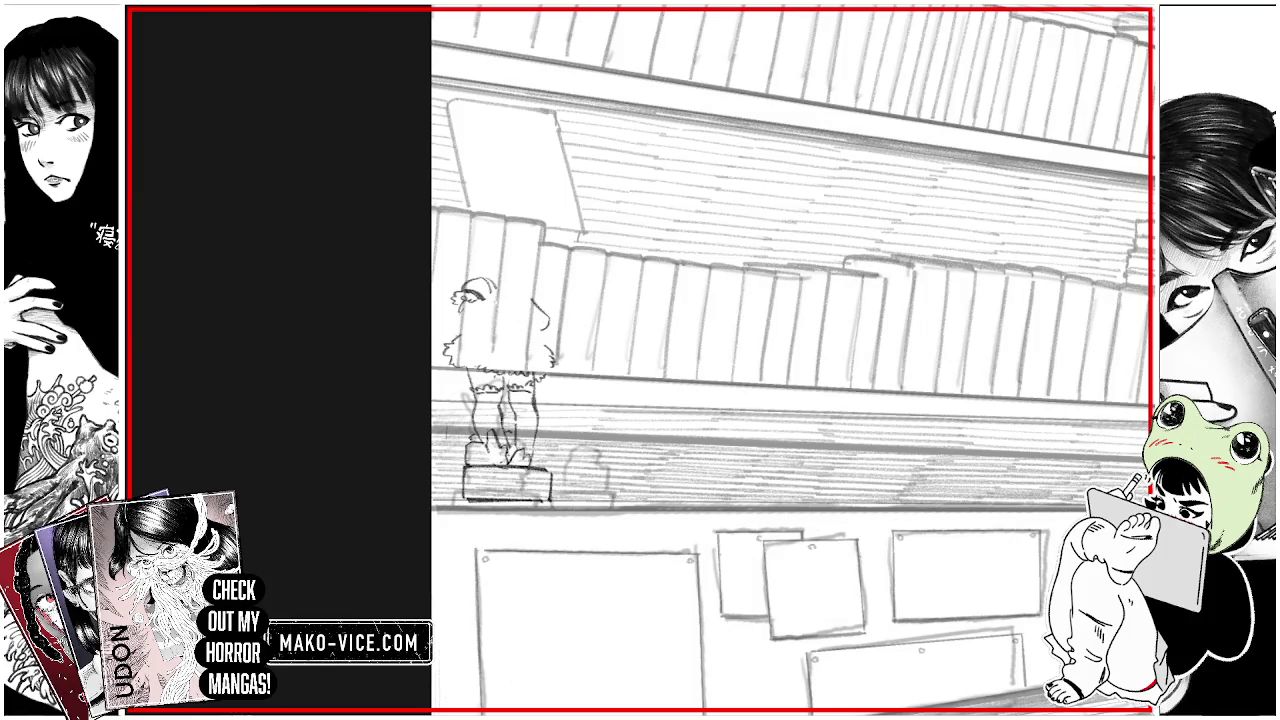
Step: Sketch strokes for the figurine's feet, face, waist, right side and top of head
drag(543, 445, 560, 428)
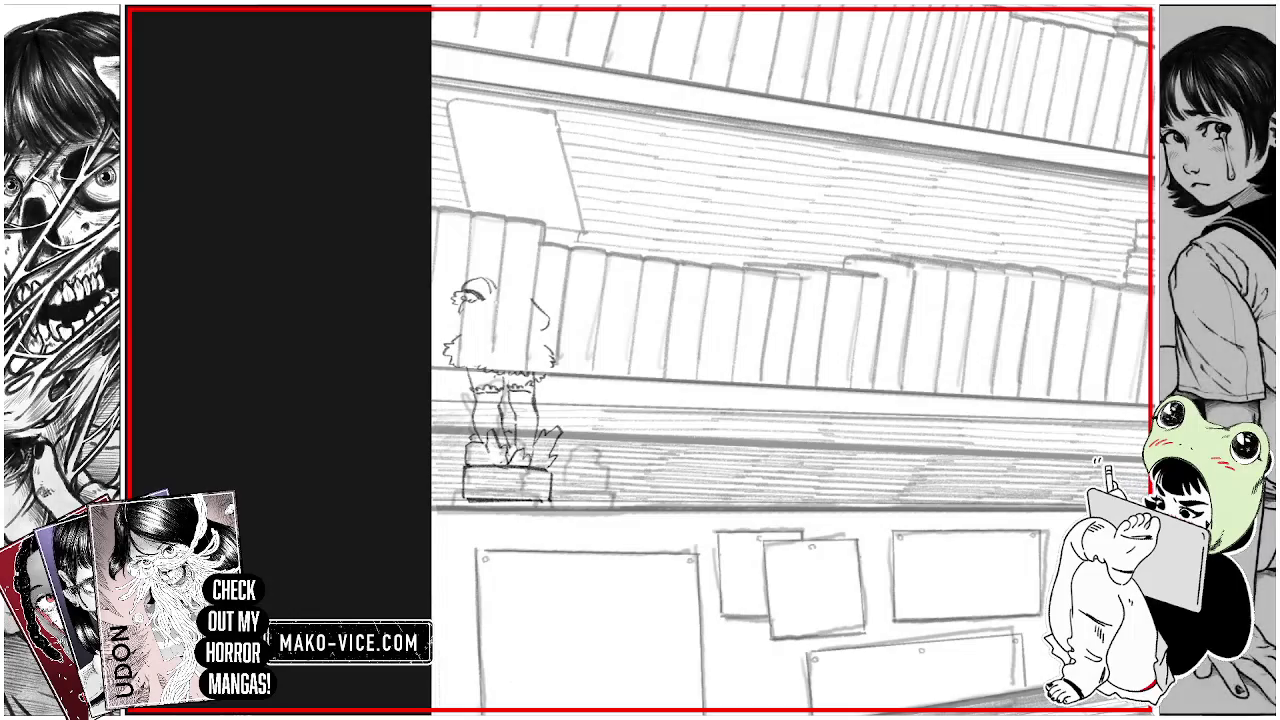
mouse_move(493, 279)
mouse_down()
mouse_move(490, 312)
mouse_move(530, 284)
mouse_move(532, 326)
mouse_up()
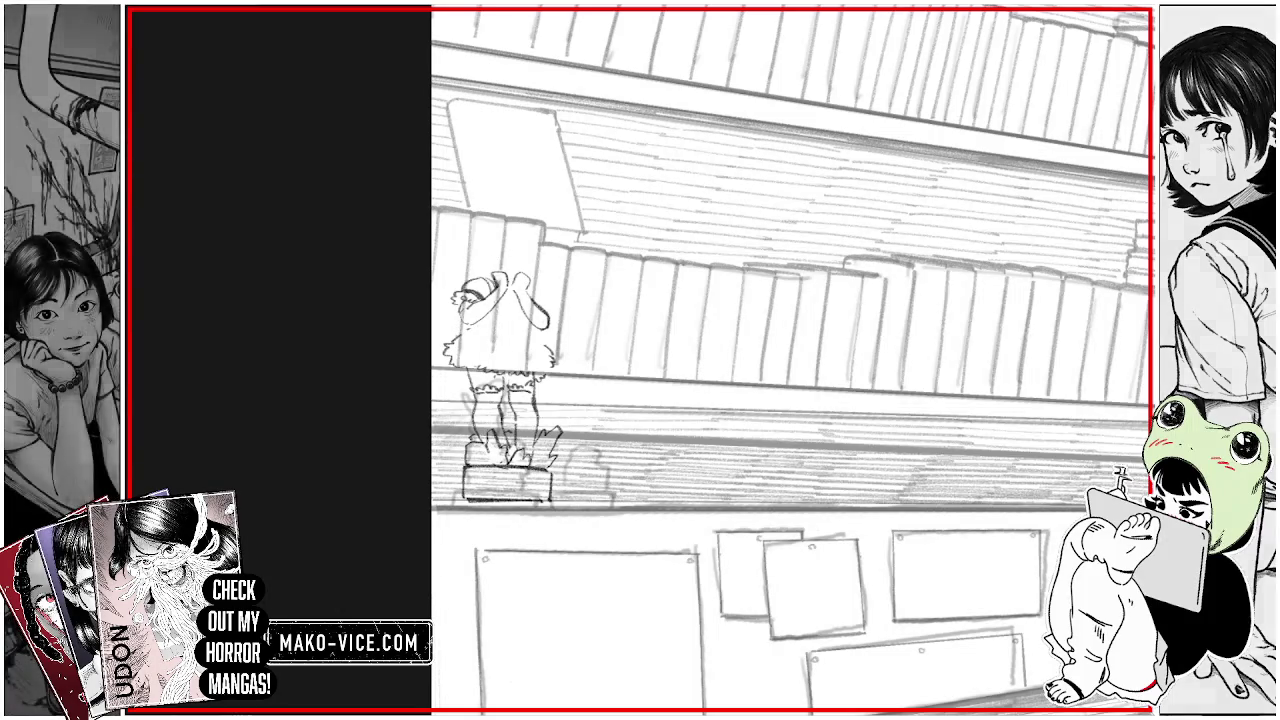
mouse_move(487, 316)
mouse_down()
mouse_move(521, 318)
mouse_move(488, 352)
mouse_move(538, 355)
mouse_move(540, 344)
mouse_up()
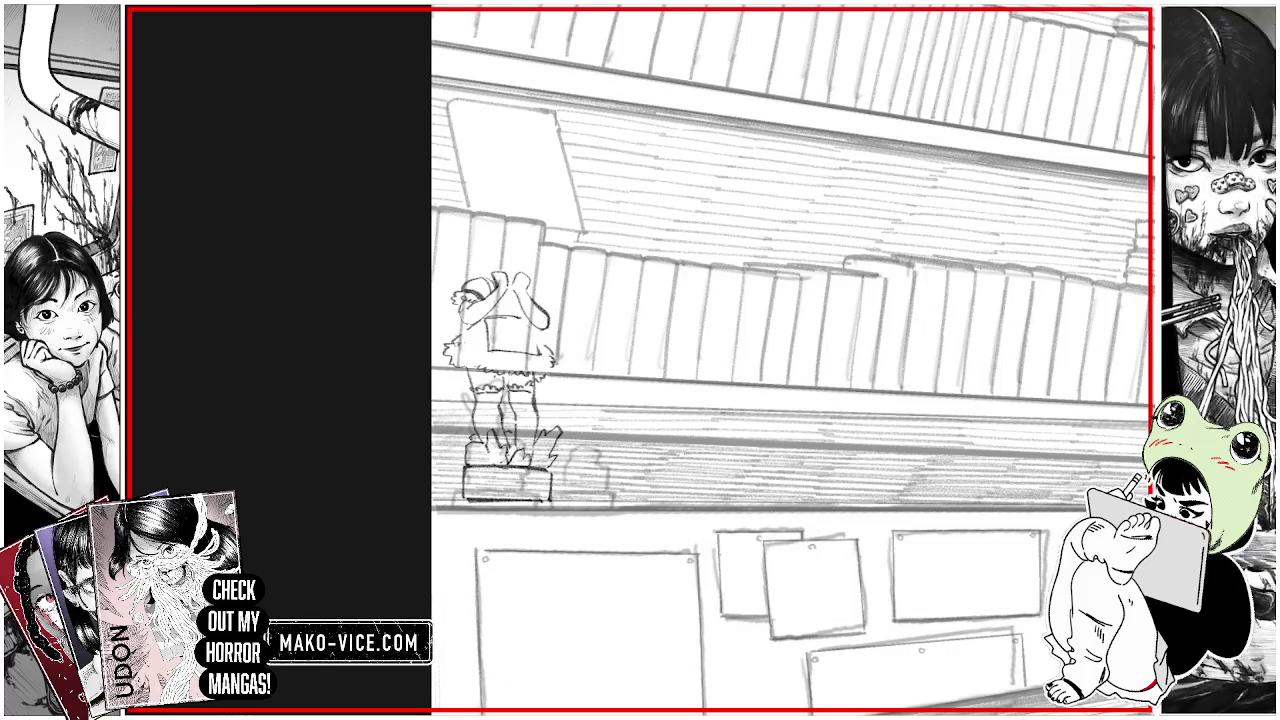
drag(461, 343, 483, 357)
drag(506, 361, 552, 366)
mouse_move(520, 318)
mouse_down()
mouse_move(546, 344)
mouse_move(502, 332)
mouse_move(532, 346)
mouse_up()
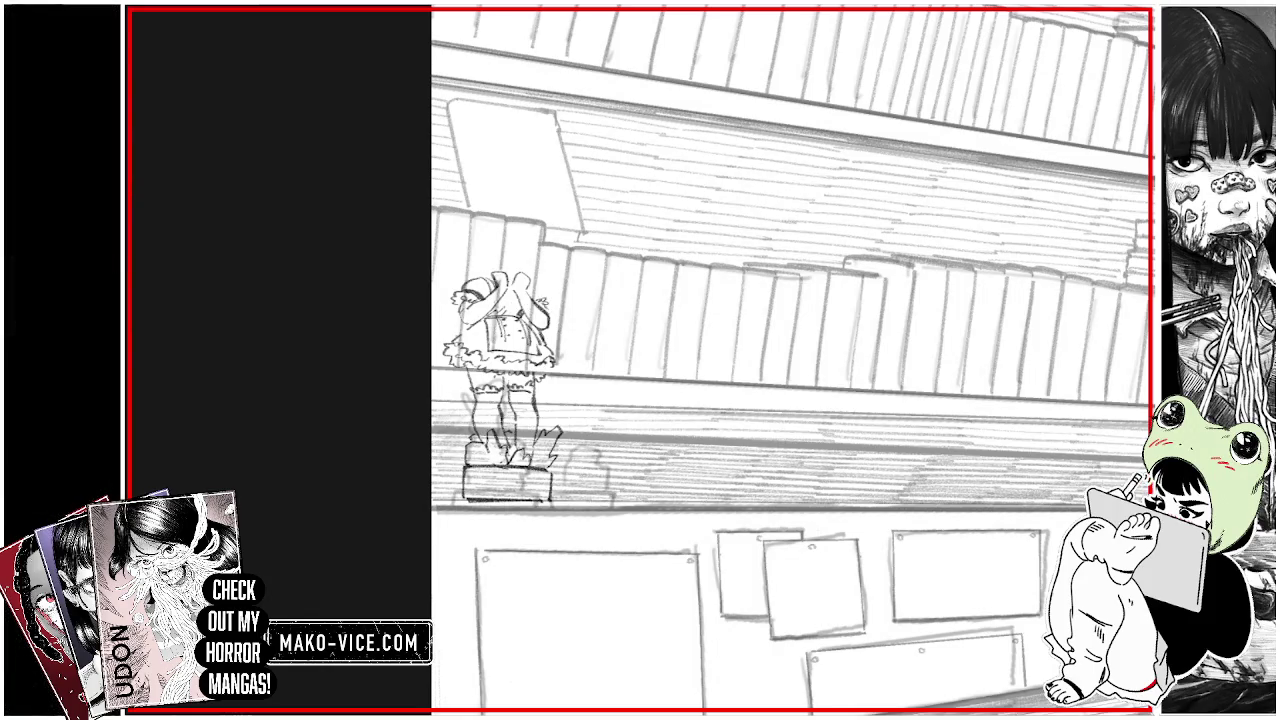
drag(476, 250, 480, 272)
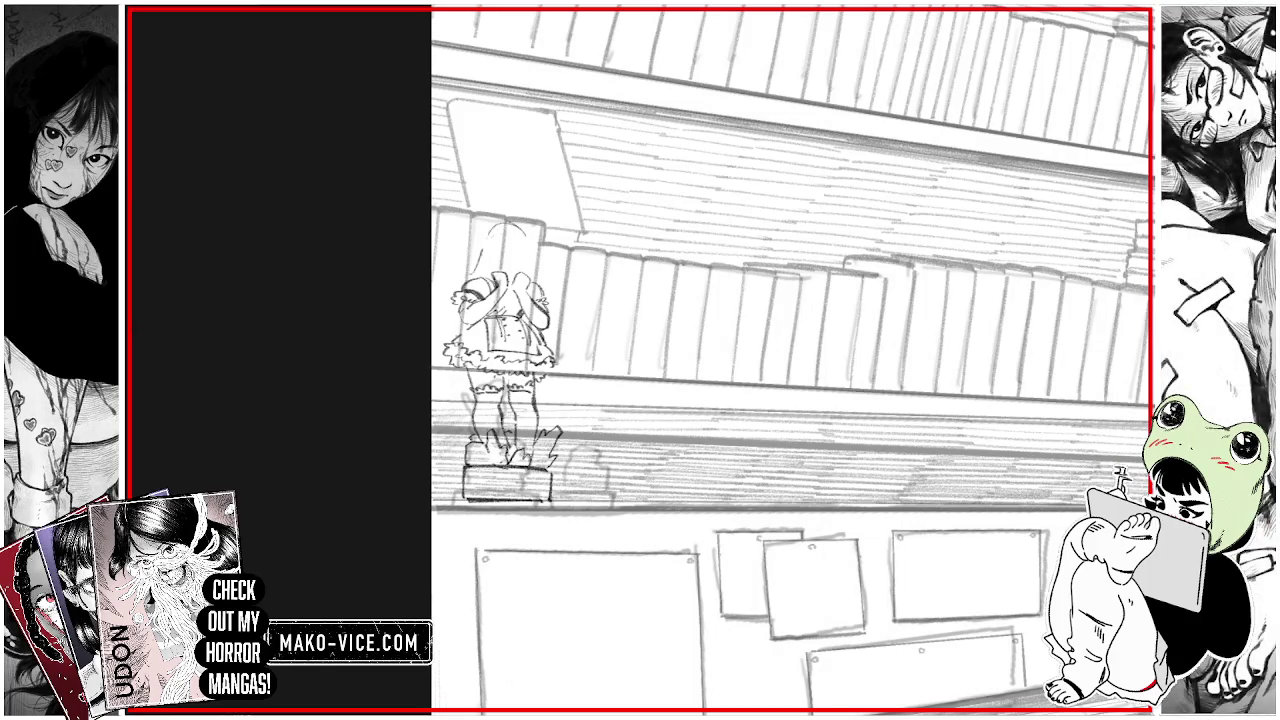
mouse_move(496, 224)
mouse_down()
mouse_move(500, 236)
mouse_move(530, 224)
mouse_move(552, 292)
mouse_up()
Step: Draw hair strands down both sides of the figurine and redraw the short strokes atop its head
mouse_move(460, 268)
mouse_down()
mouse_move(448, 284)
mouse_move(470, 272)
mouse_up()
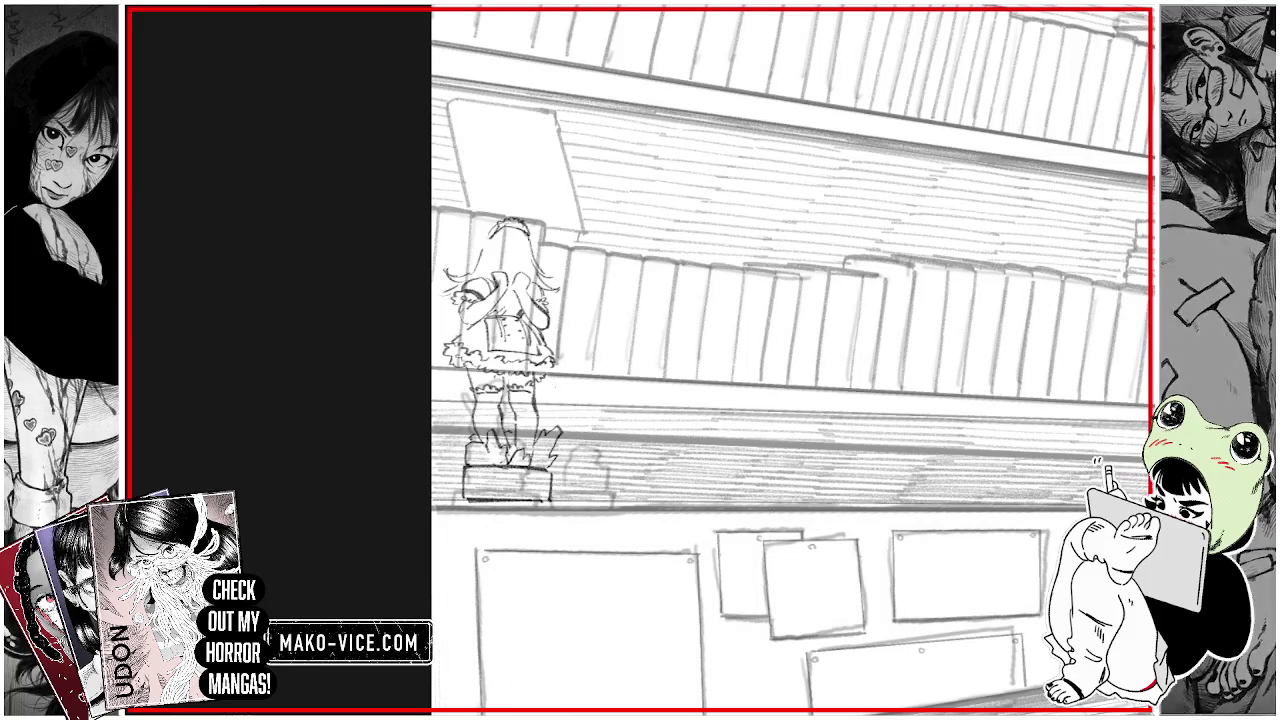
drag(562, 381, 573, 397)
mouse_move(558, 335)
mouse_down()
mouse_move(566, 385)
mouse_move(573, 357)
mouse_up()
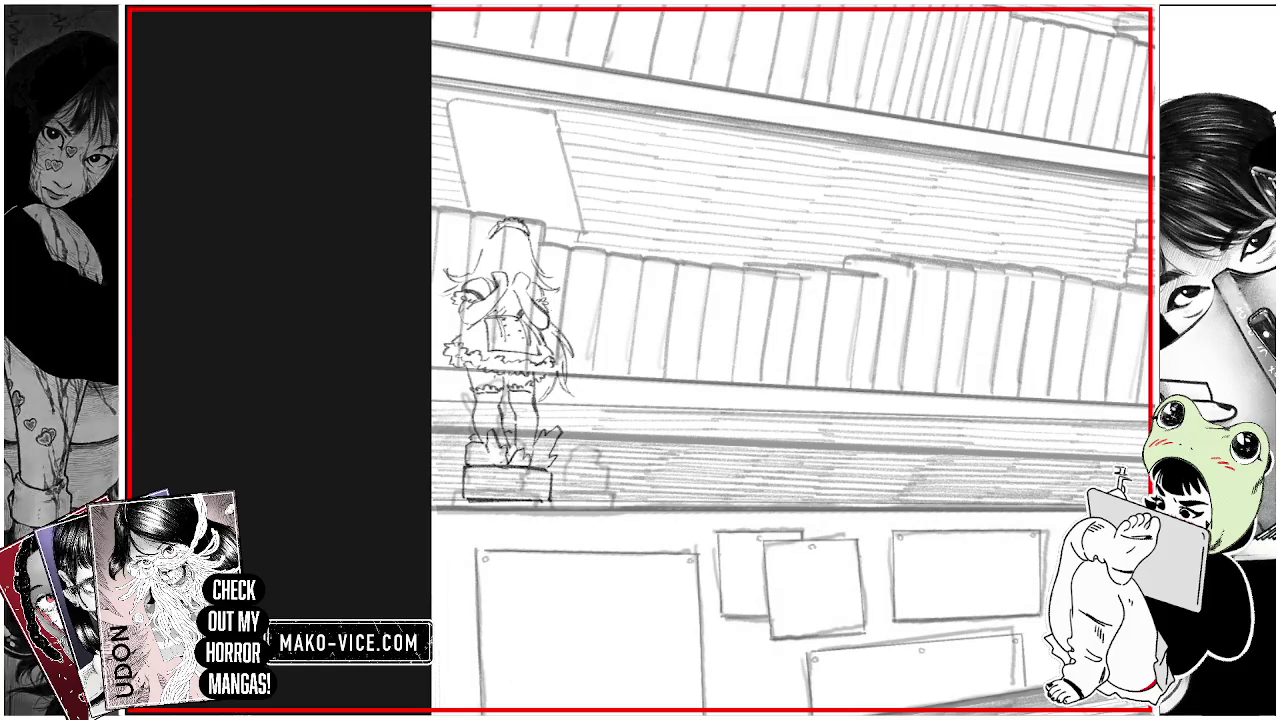
mouse_move(455, 298)
mouse_down()
mouse_move(432, 327)
mouse_move(436, 385)
mouse_up()
drag(463, 371, 462, 397)
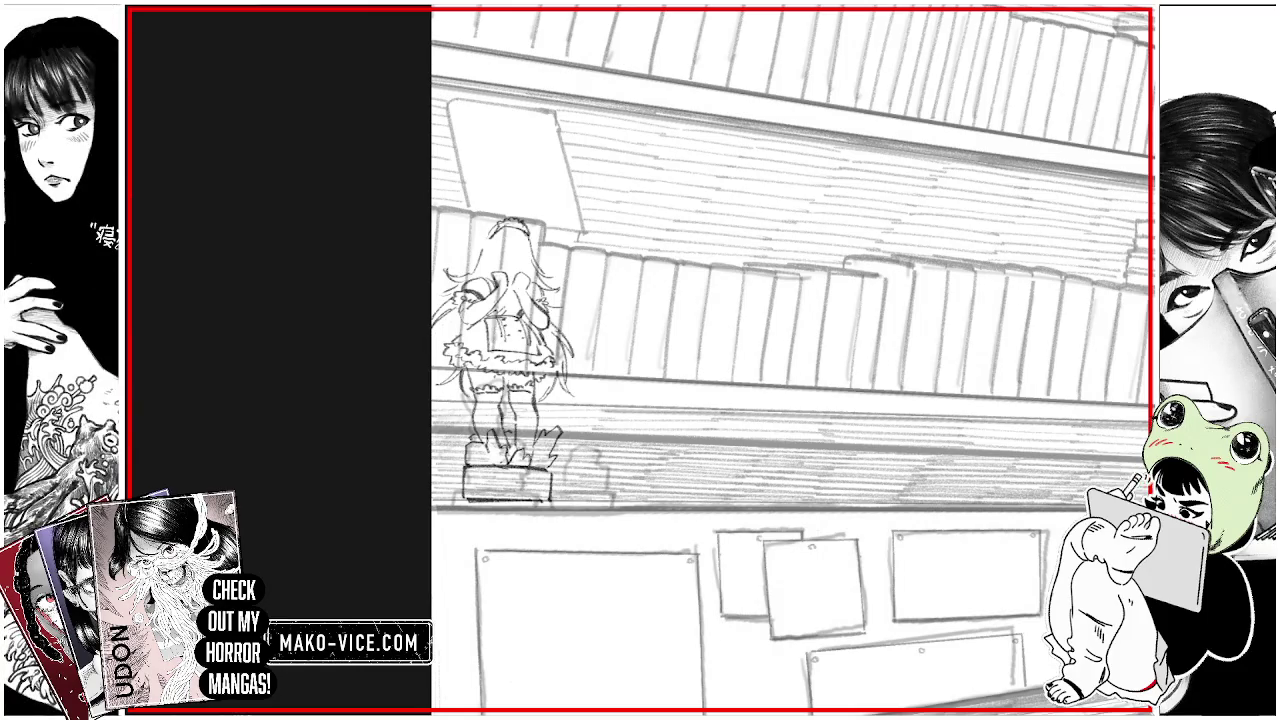
drag(438, 348, 431, 367)
mouse_move(445, 327)
mouse_down()
mouse_move(435, 367)
mouse_move(431, 343)
mouse_up()
mouse_move(480, 233)
mouse_down()
mouse_move(468, 271)
mouse_move(485, 277)
mouse_move(512, 256)
mouse_up()
key(ctrl+z)
key(ctrl+z)
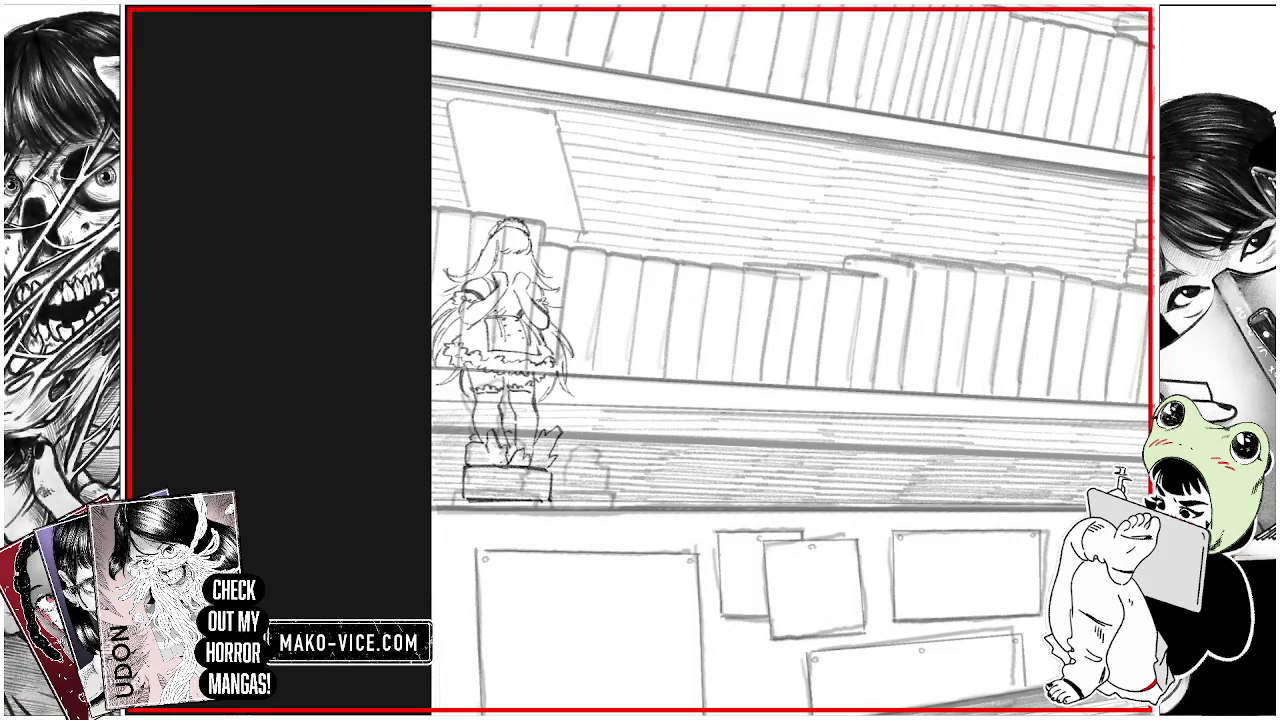
mouse_move(508, 226)
mouse_down()
mouse_move(524, 220)
mouse_move(486, 241)
mouse_up()
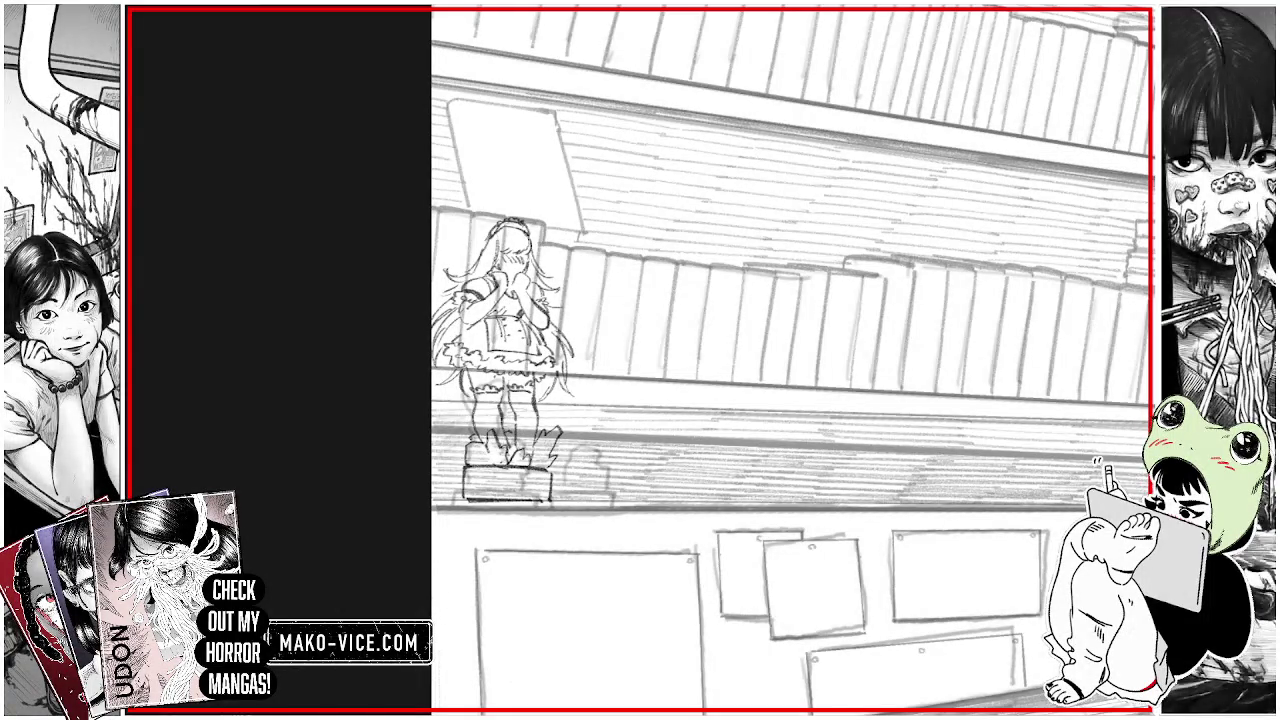
Step: Remove the scribbles beside the figurine's base via undo/redo, then outline the area around its feet
key(ctrl+z)
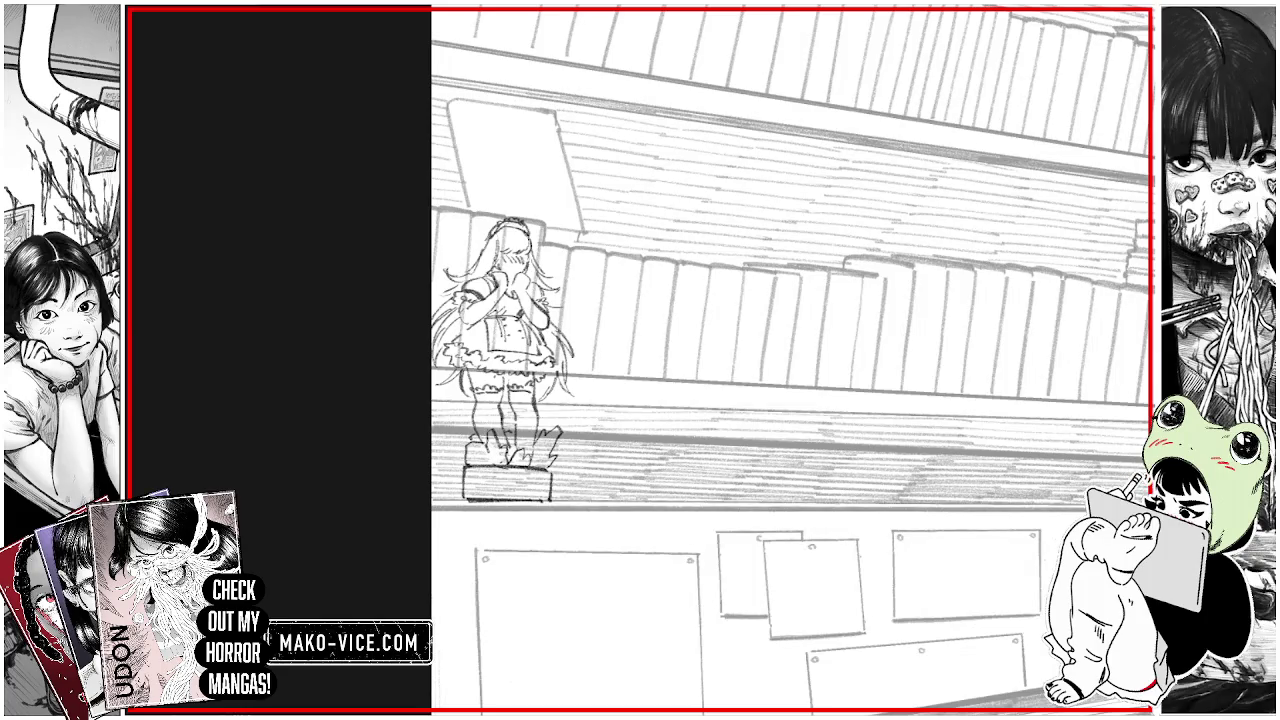
key(ctrl+z)
key(ctrl+z)
key(ctrl+y)
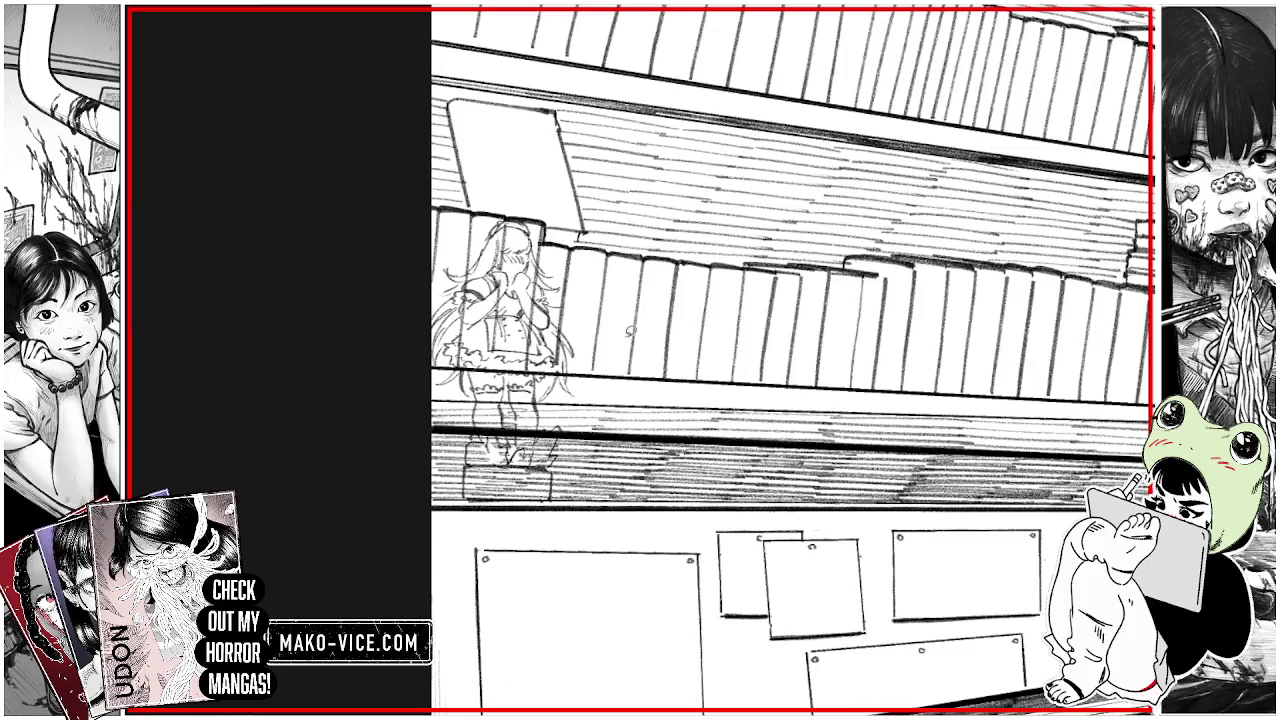
key(ctrl+y)
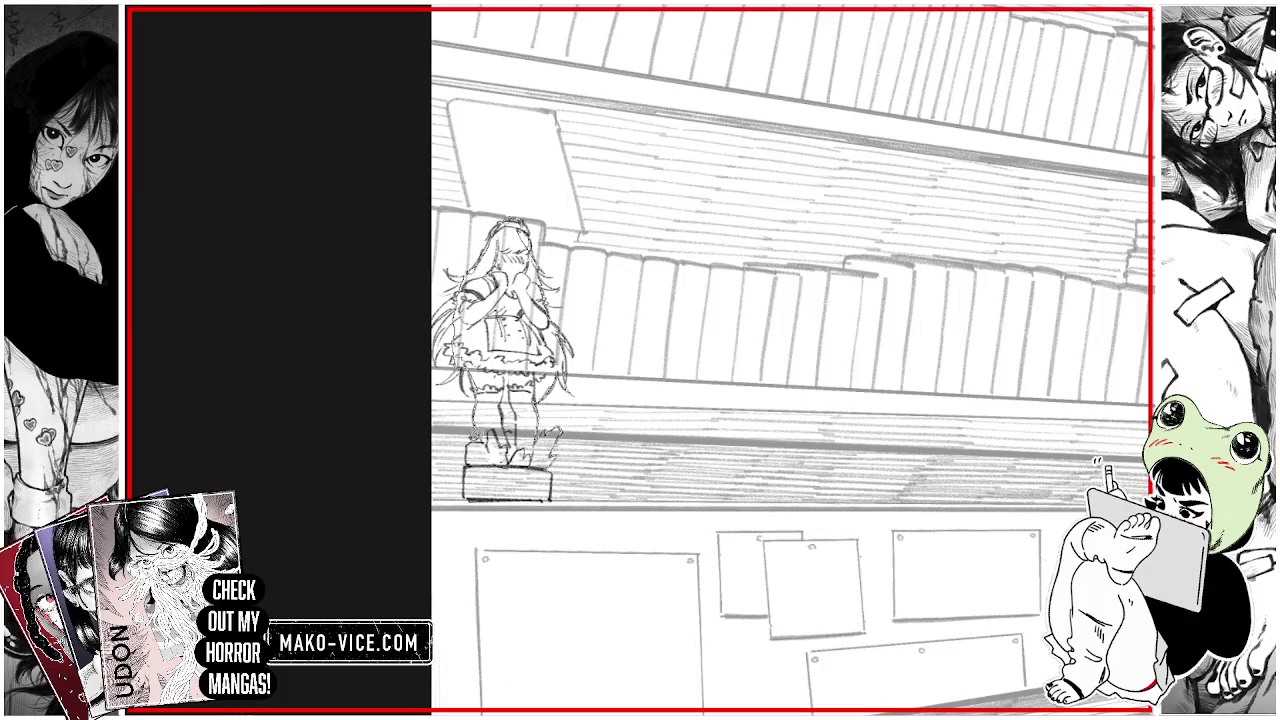
mouse_move(475, 438)
mouse_down()
mouse_move(472, 464)
mouse_move(500, 484)
mouse_move(526, 436)
mouse_up()
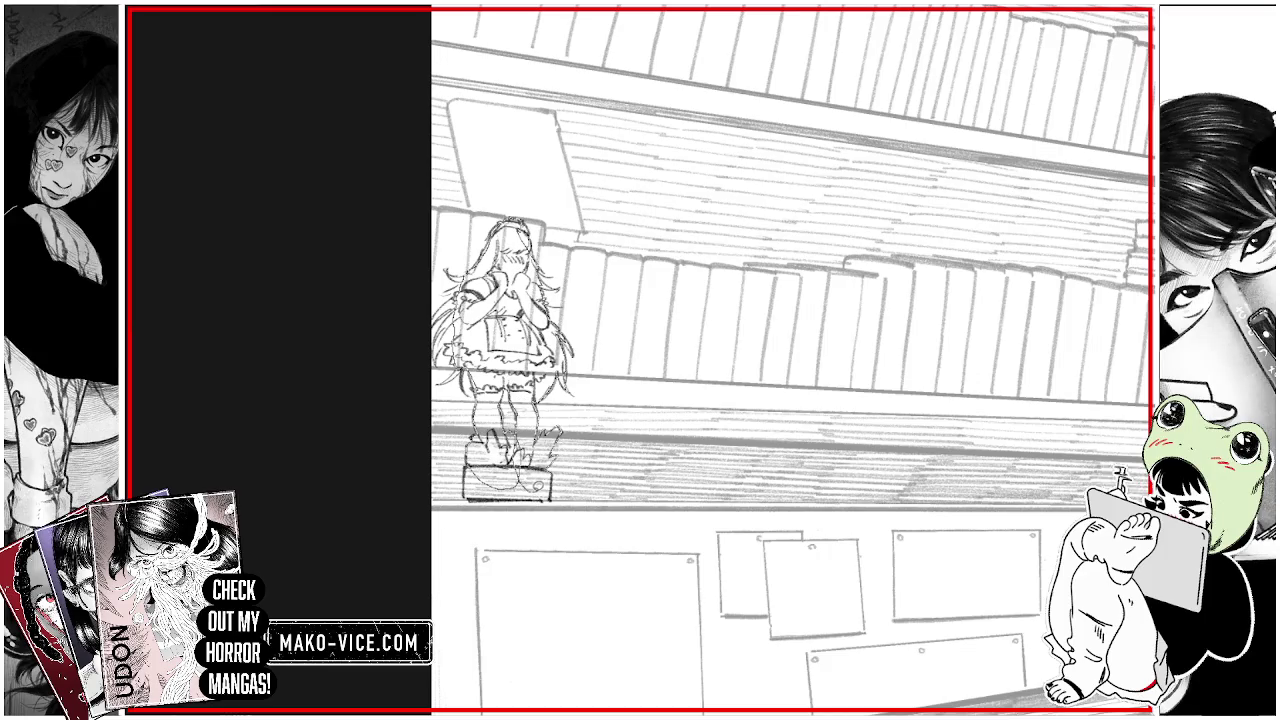
Step: Clear the messy sketch inside a selection around the figurine's feet and deselect
drag(548, 485, 590, 450)
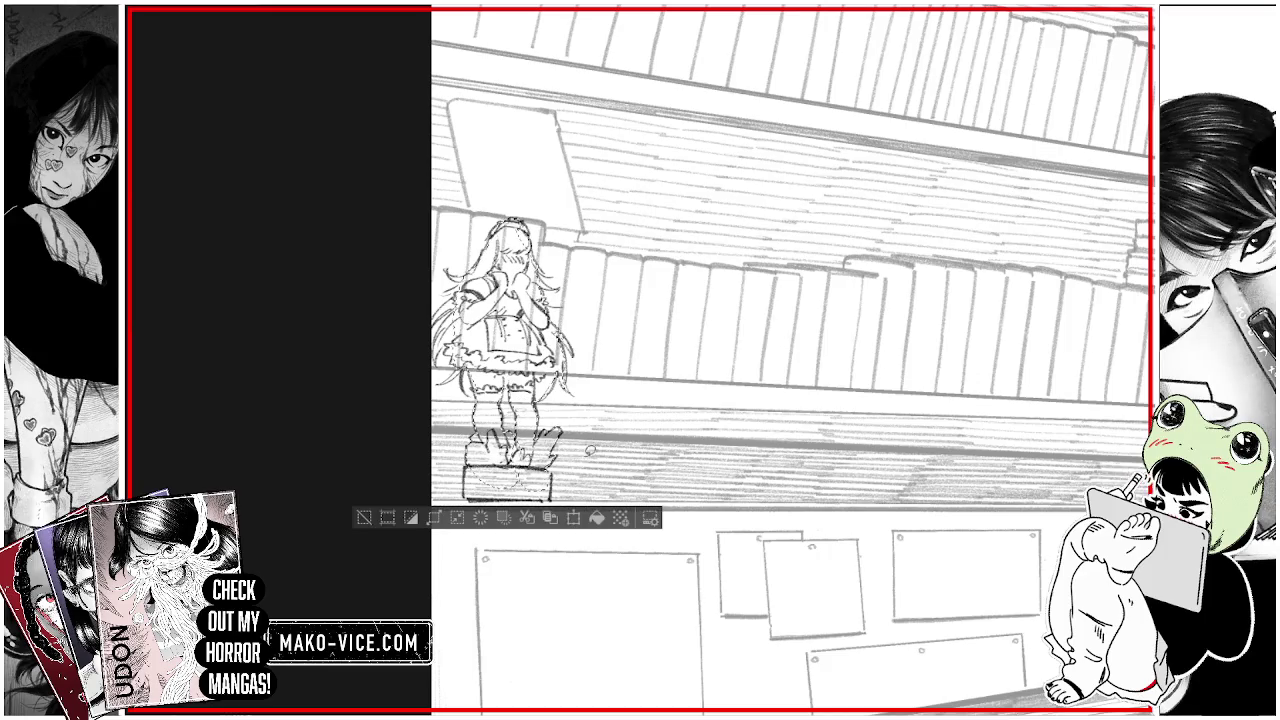
click(597, 518)
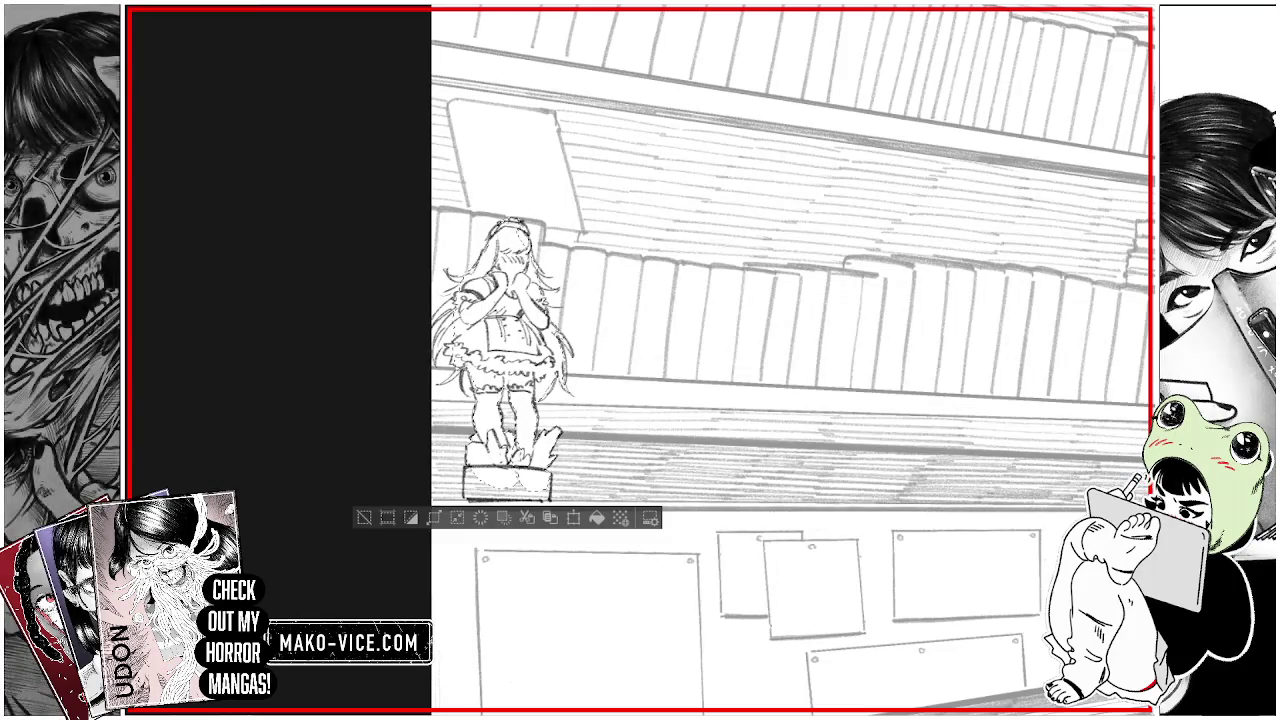
key(ctrl+d)
Step: Stroke the crate selection under the figurine with a solid outline, then deselect
scroll(520, 495, up, 1)
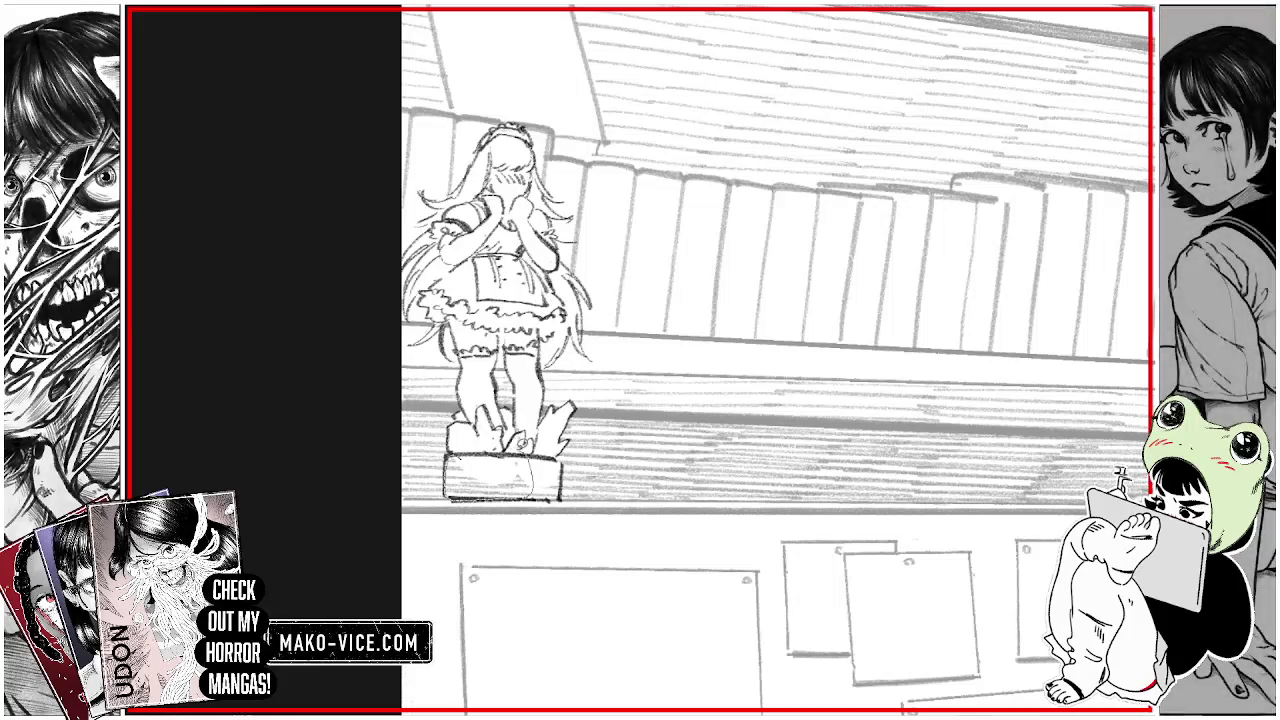
key(ctrl+z)
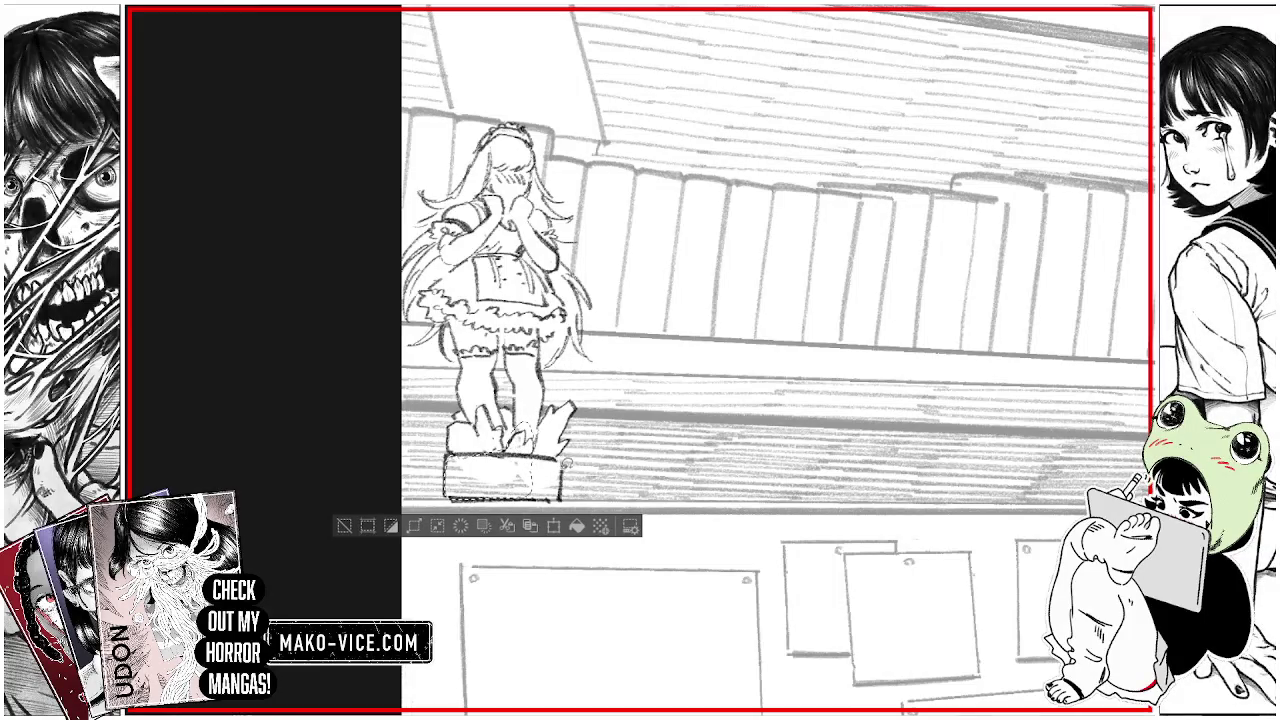
click(589, 526)
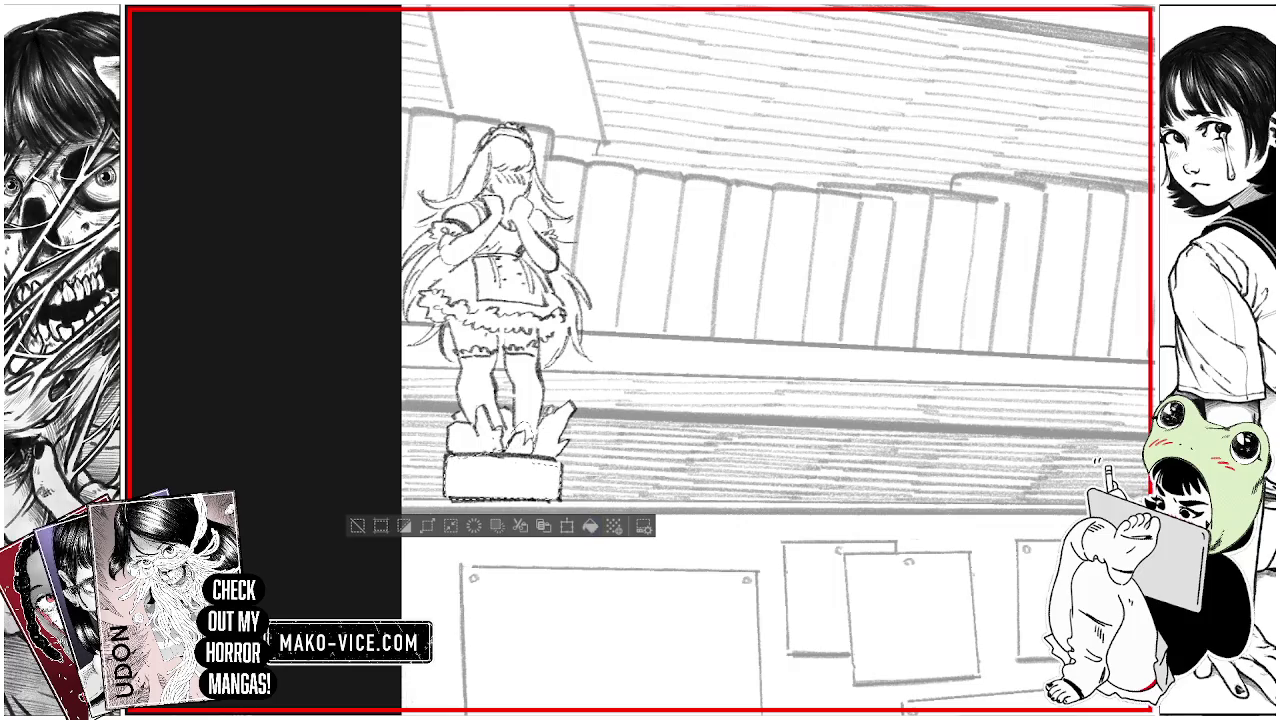
key(ctrl+d)
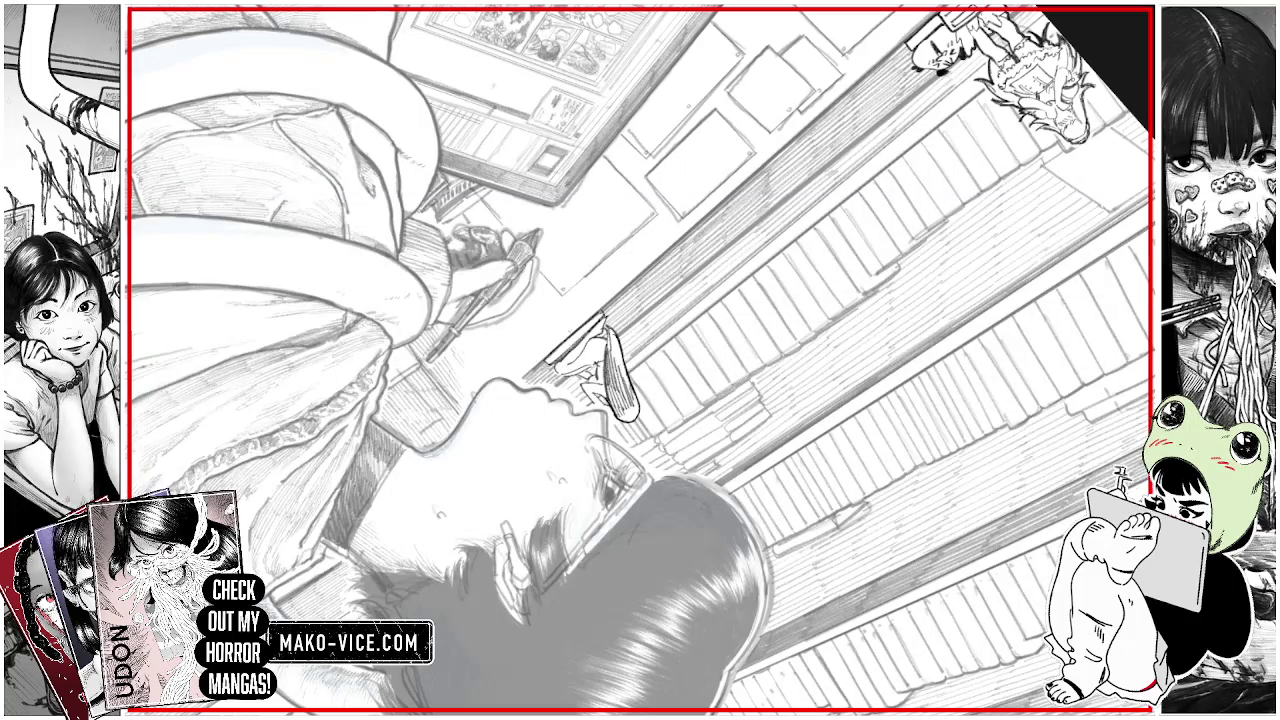
Step: Darken the pencil lines around the leaf-shaped object on the shelf
drag(612, 334, 630, 396)
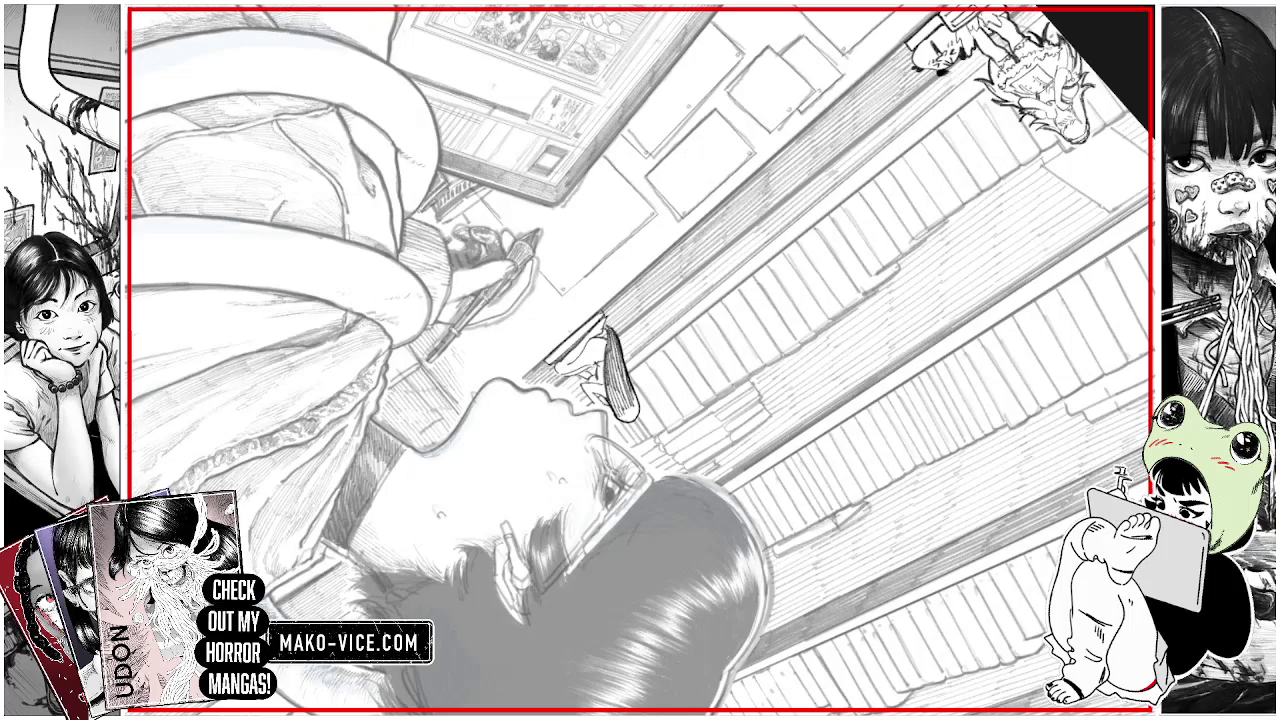